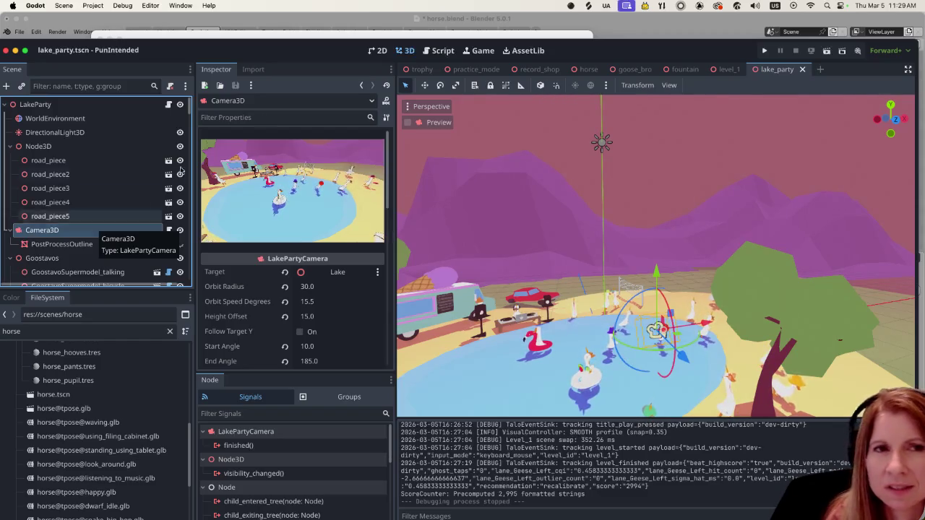
Drag the Godot window up so the Output and Debugger bottom-panel tabs show.
drag(625, 48, 630, 27)
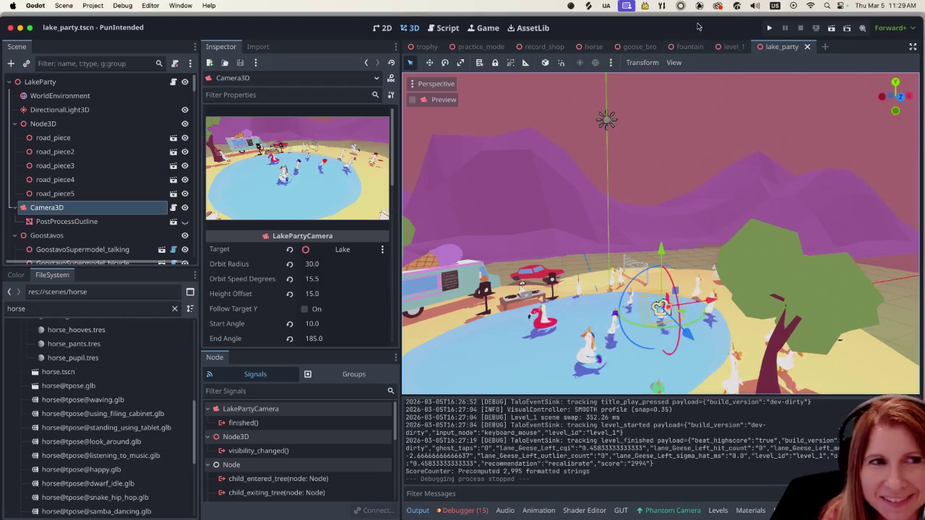
Run PunIntended, lower its volume to 20% in Settings, then start playing a level.
click(769, 28)
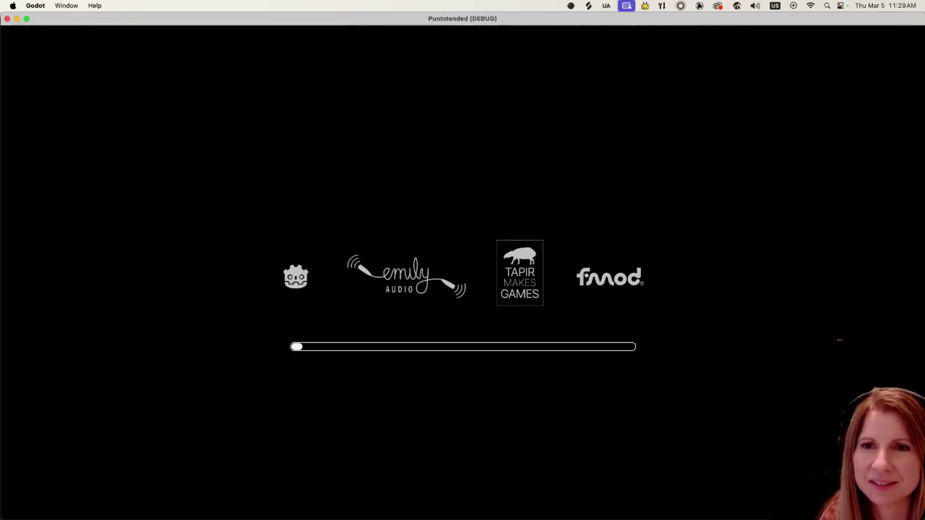
key(Down)
key(Return)
key(Left)
key(Left)
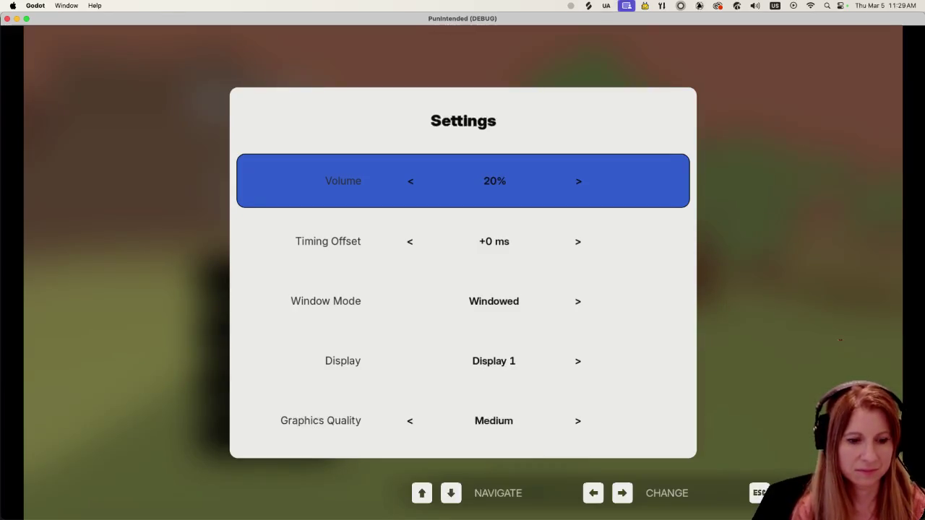
key(Escape)
key(Up)
key(Return)
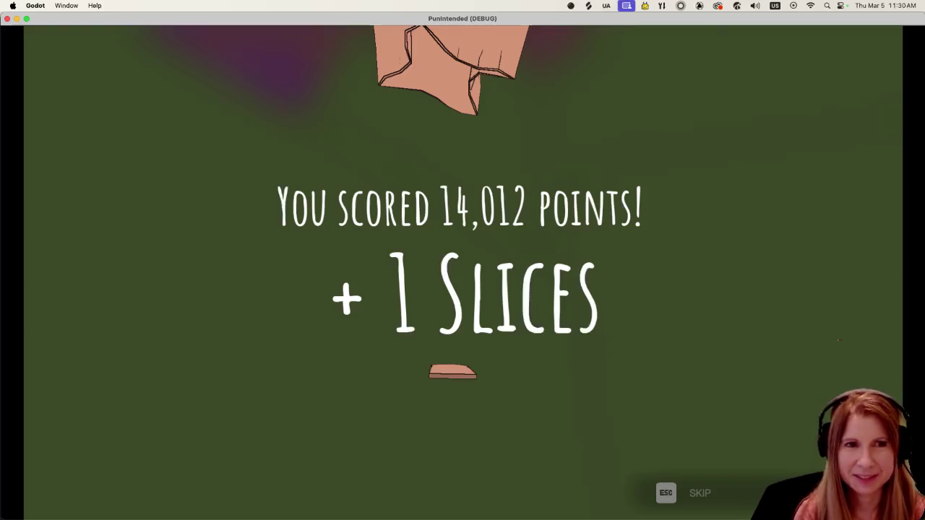
Open the record shop Store and browse between the GOOSE BUMPS and MOOD SWINGS records.
key(Down)
key(Down)
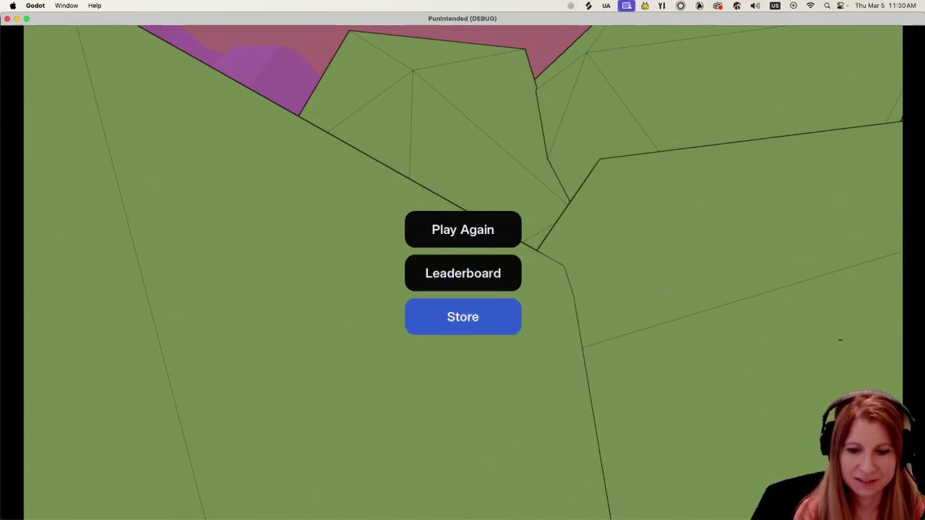
key(Return)
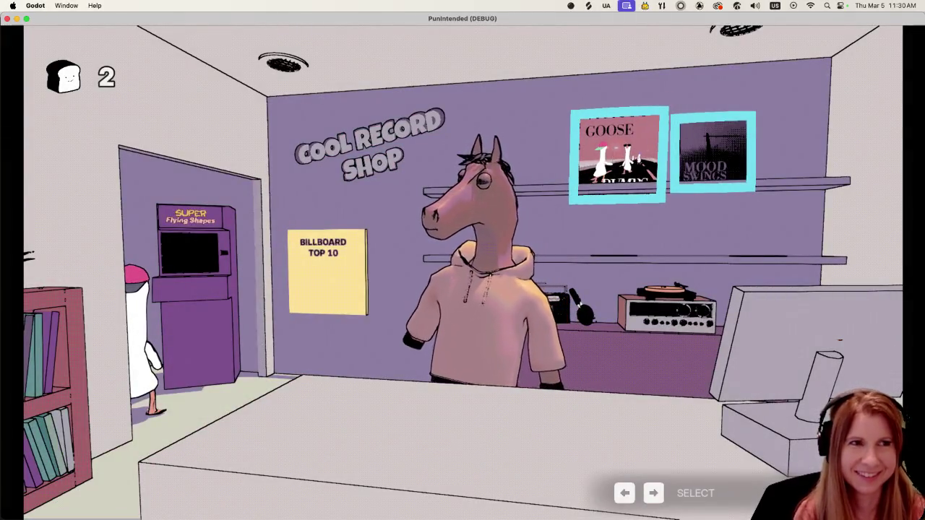
key(Return)
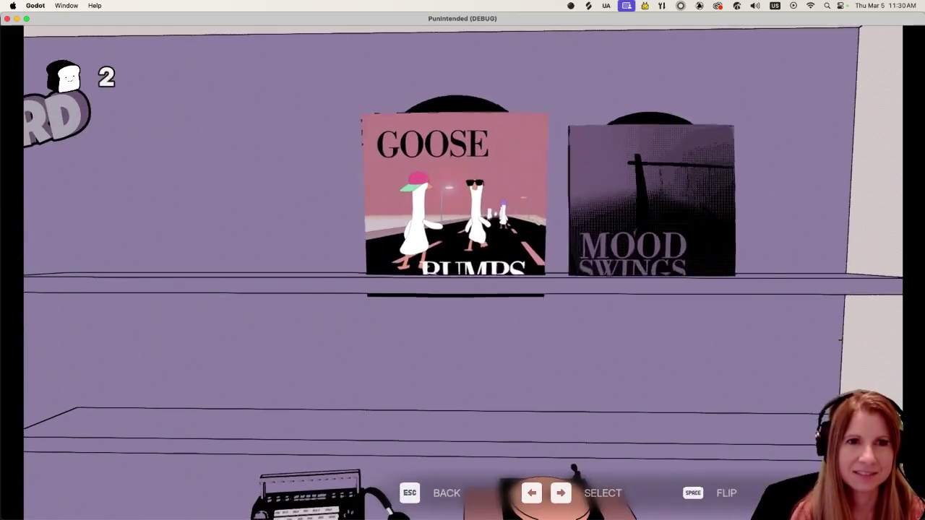
key(Right)
key(Left)
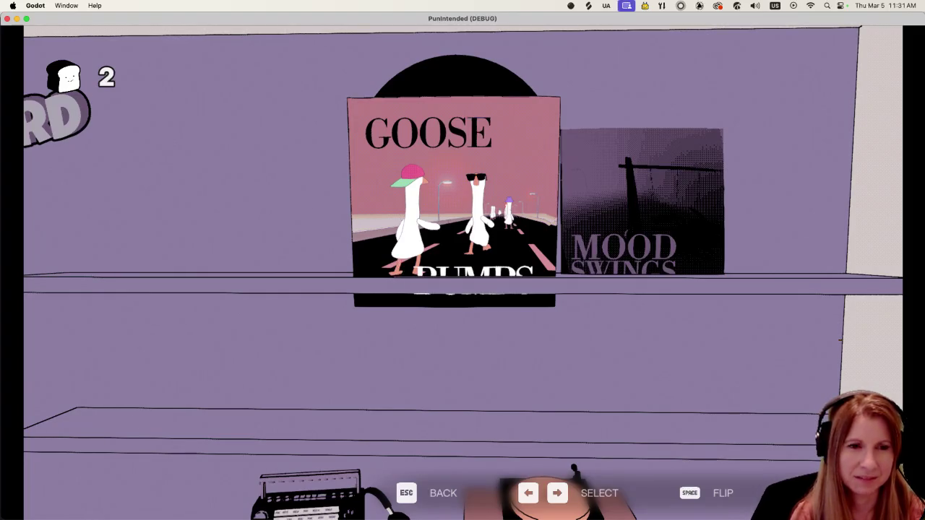
key(Right)
key(Left)
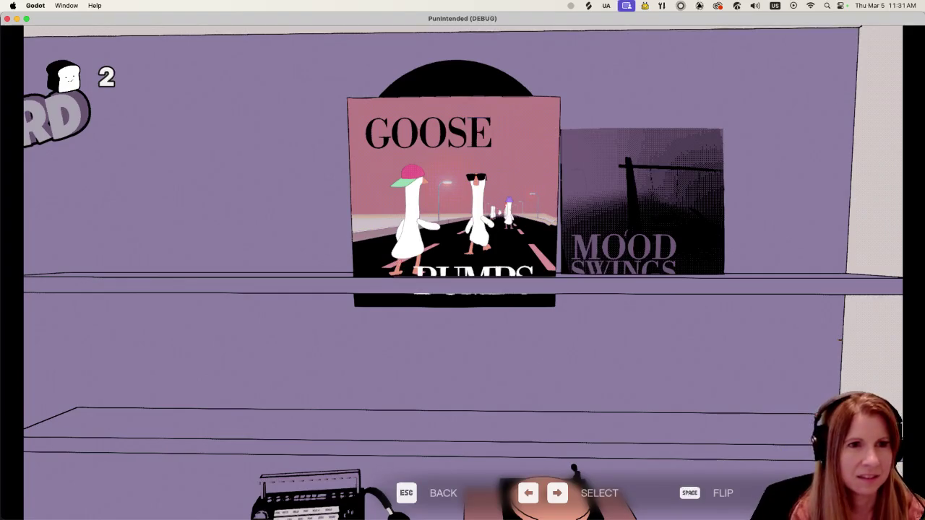
Flip the GOOSE BUMPS and MOOD SWINGS records over, then shelve MOOD SWINGS.
key(space)
key(Right)
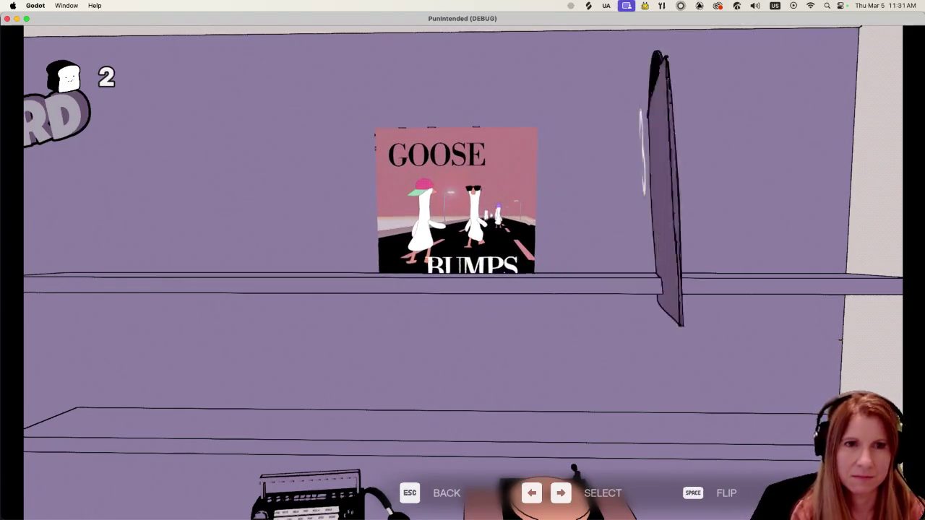
key(space)
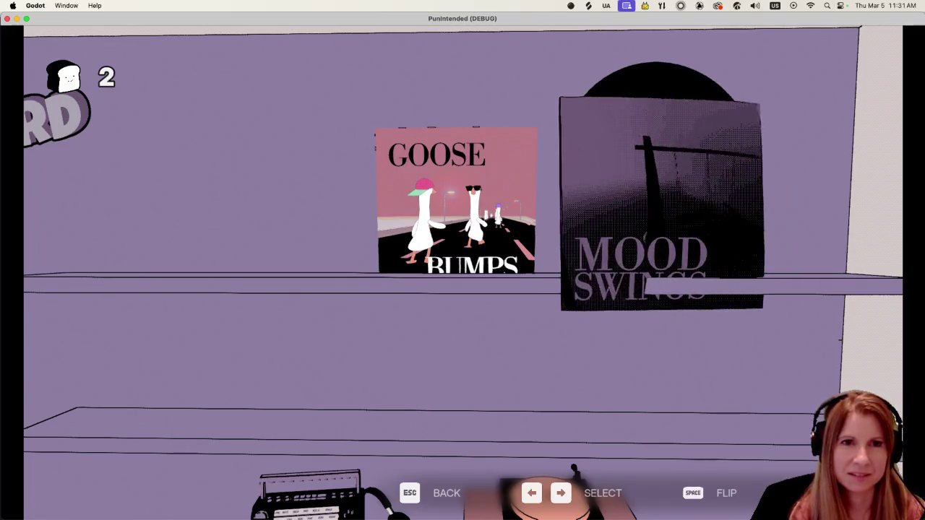
key(space)
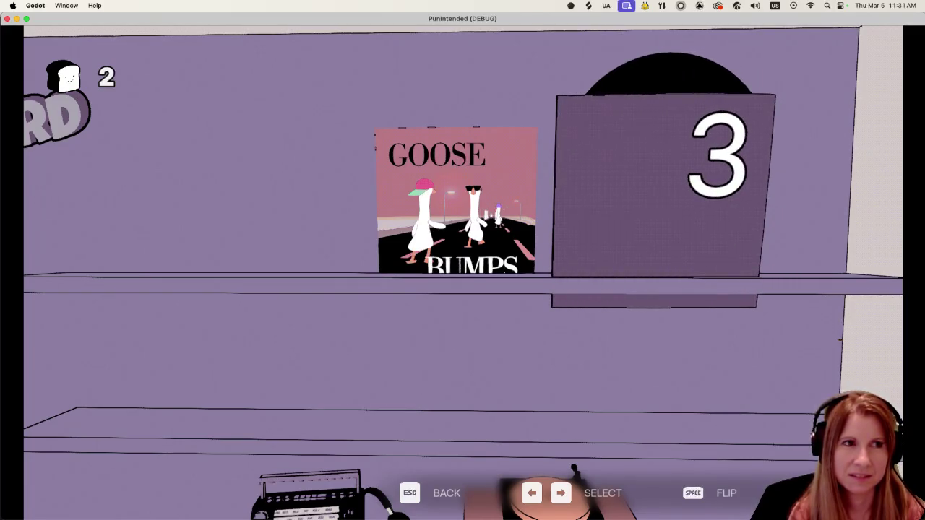
key(space)
Show the GOOSE BUMPS front cover, then quit the game back to the Godot editor.
key(Left)
key(space)
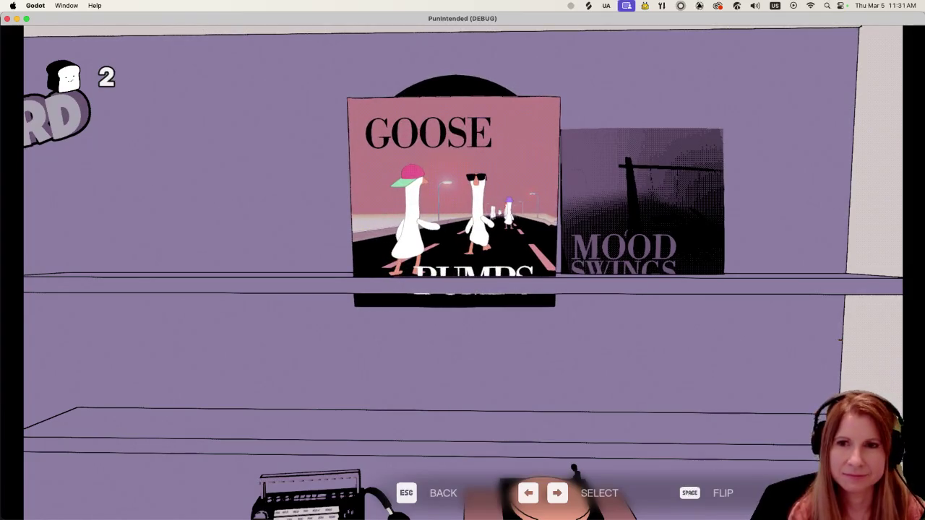
key(super+q)
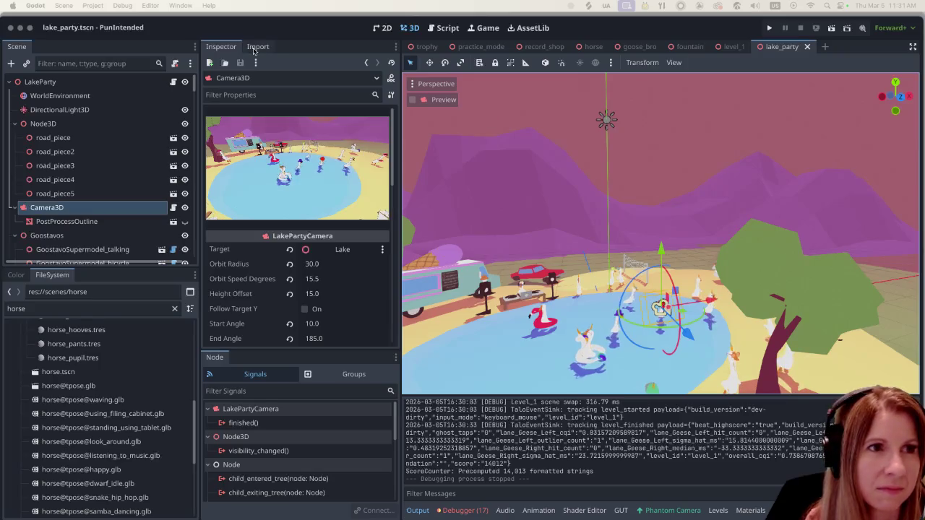
click(279, 25)
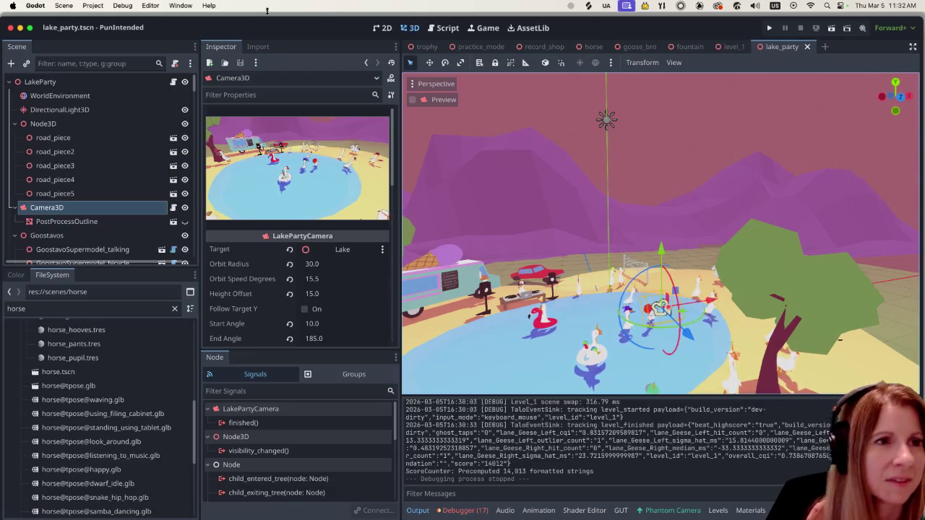
click(85, 5)
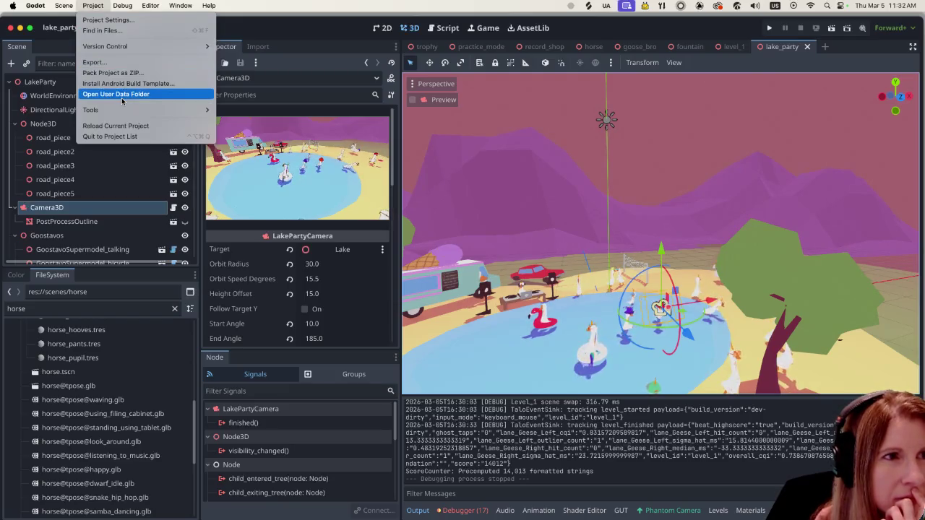
click(108, 3)
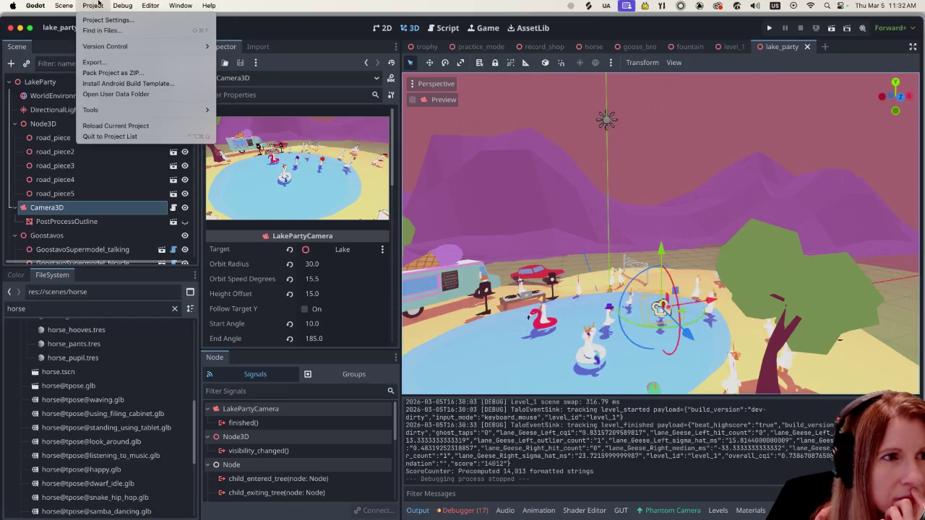
click(98, 3)
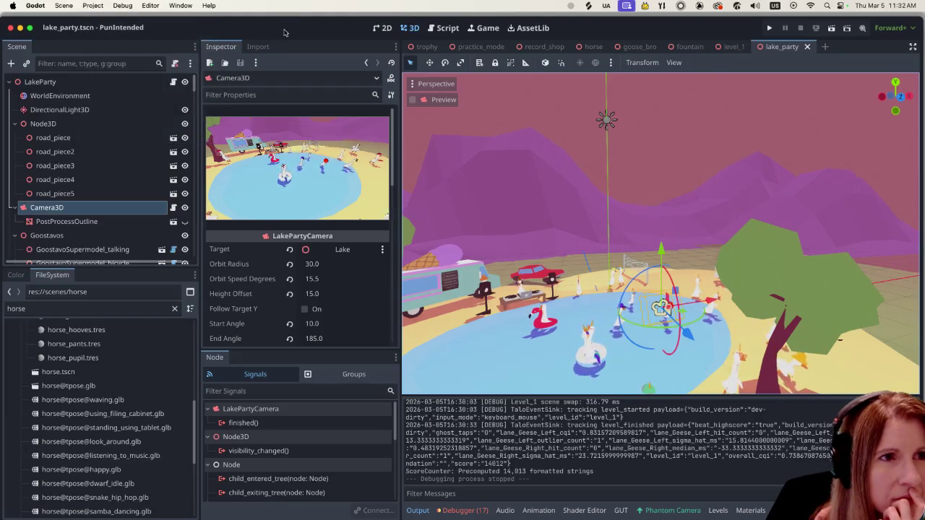
mouse_move(672, 519)
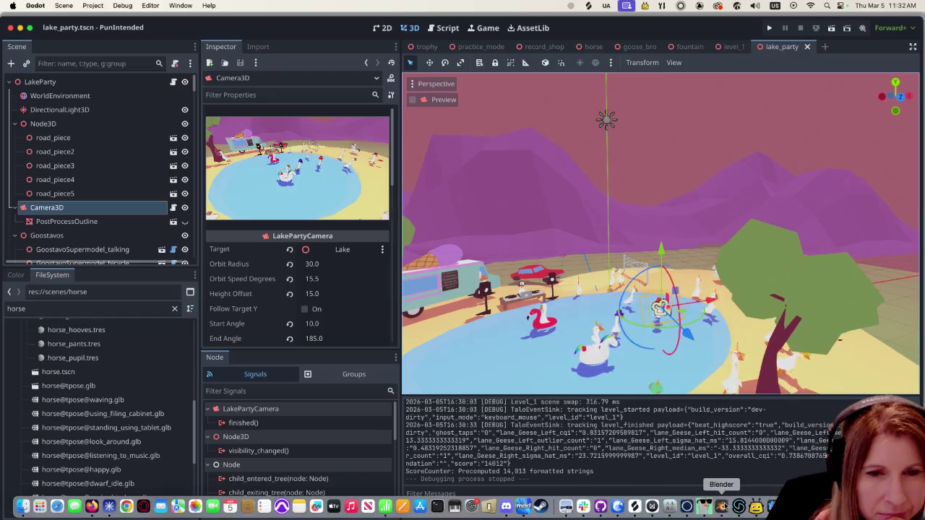
click(720, 507)
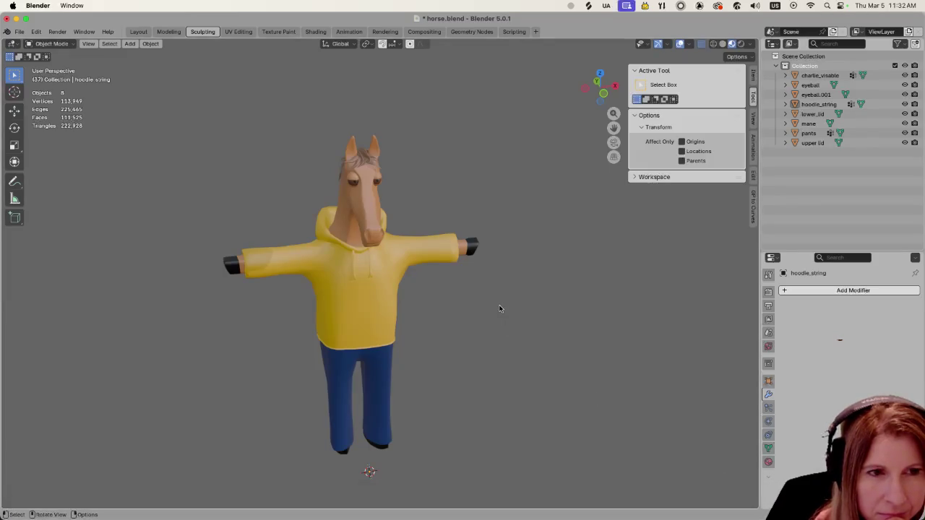
scroll(499, 307, down, 3)
scroll(504, 313, down, 3)
scroll(503, 315, up, 3)
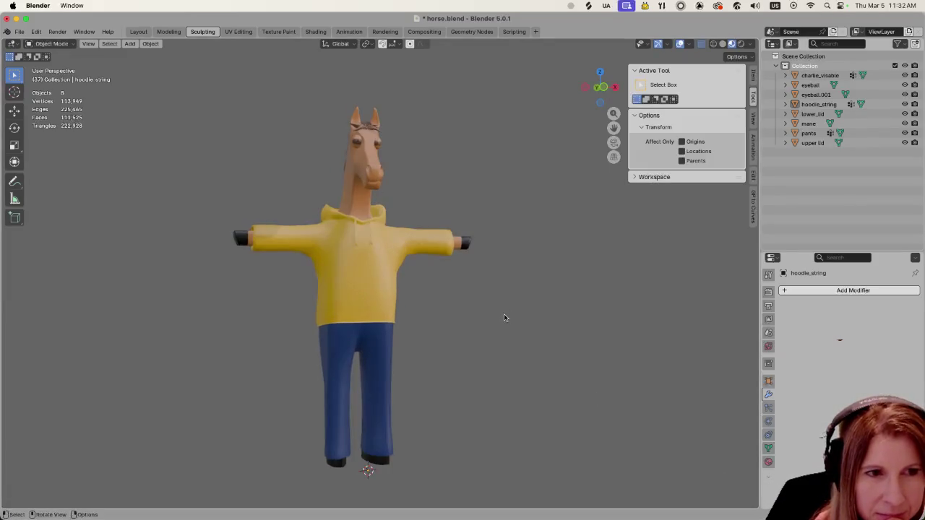
mouse_move(504, 313)
mouse_down()
mouse_move(398, 316)
mouse_move(516, 334)
mouse_up()
mouse_move(686, 509)
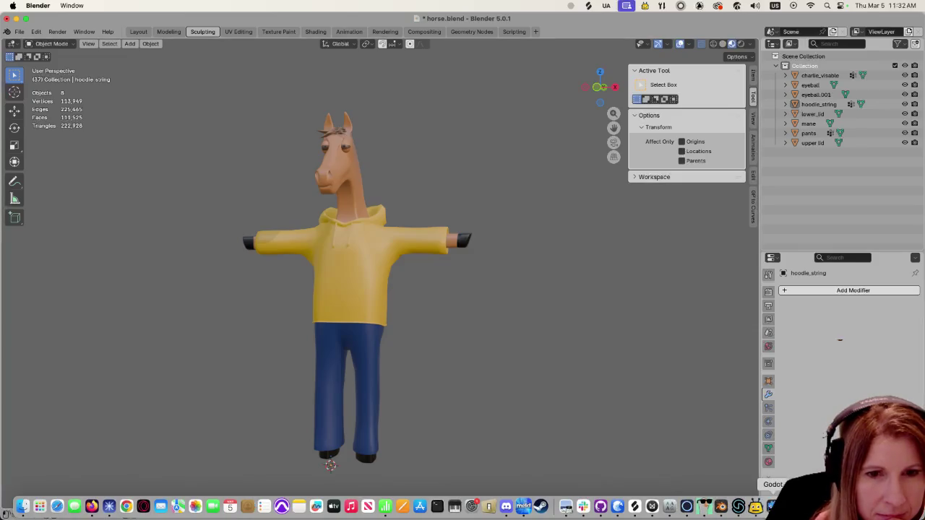
click(772, 506)
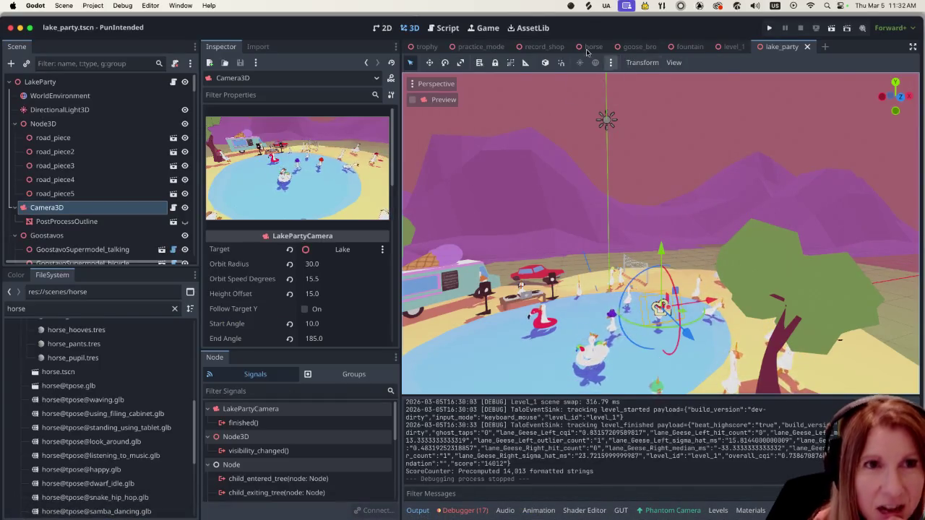
Switch to the record_shop scene and view the T-posed Horse behind the counter.
click(541, 46)
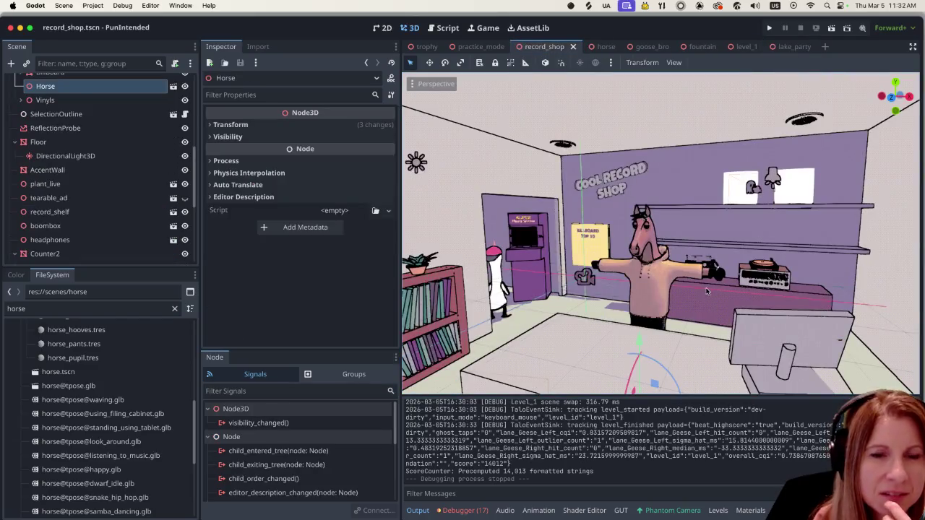
scroll(705, 292, right, 3)
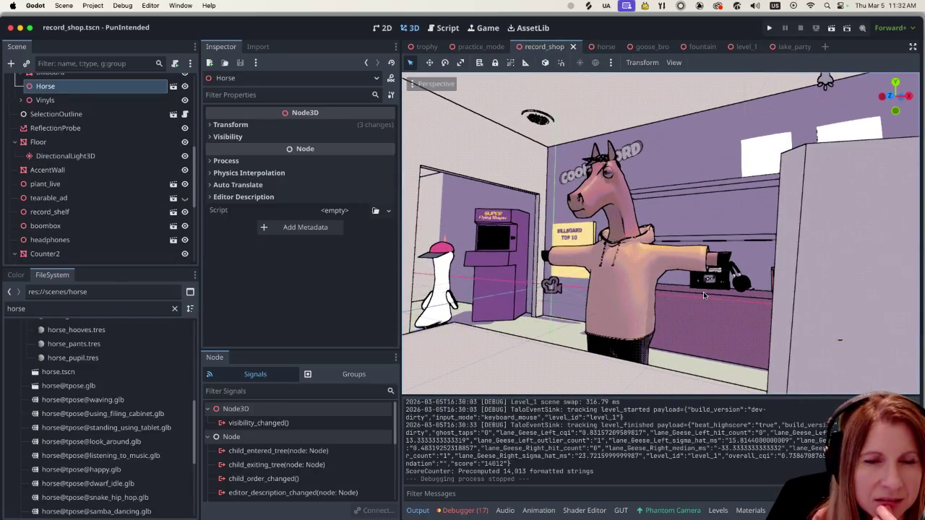